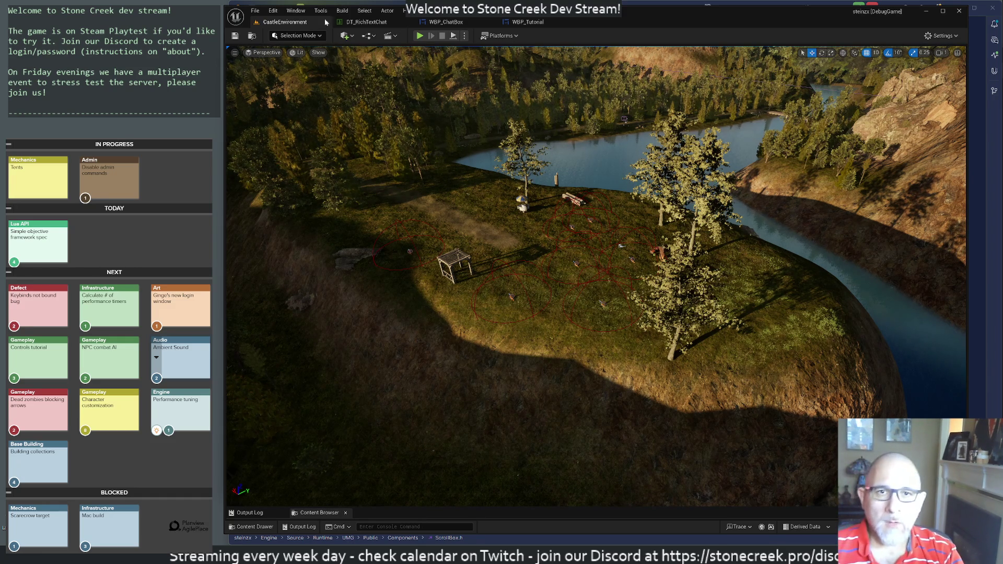
# Run a brief Play-in-Editor test of the level, then return to the WBP_Tutorial designer.
pyautogui.click(419, 35)
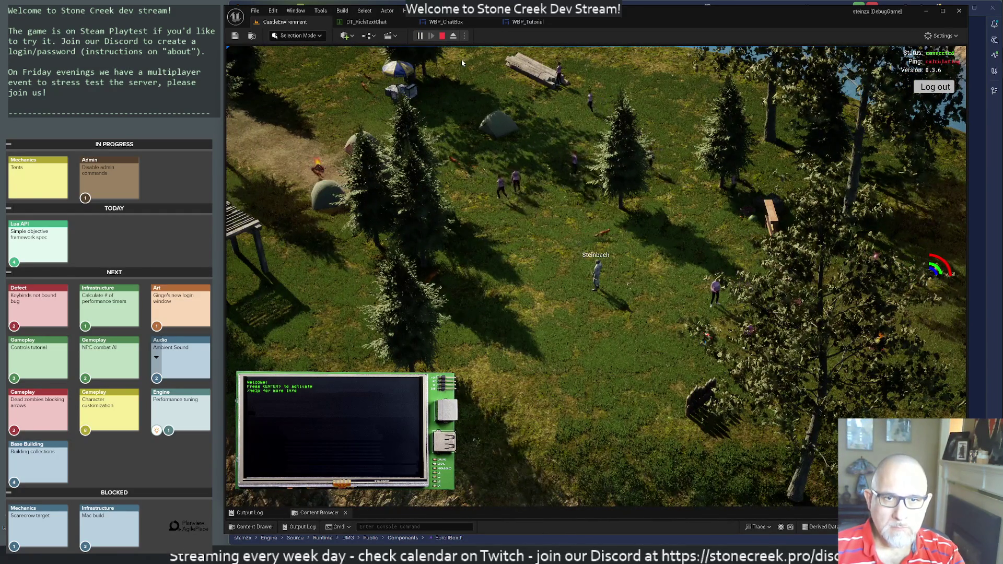
pyautogui.click(442, 36)
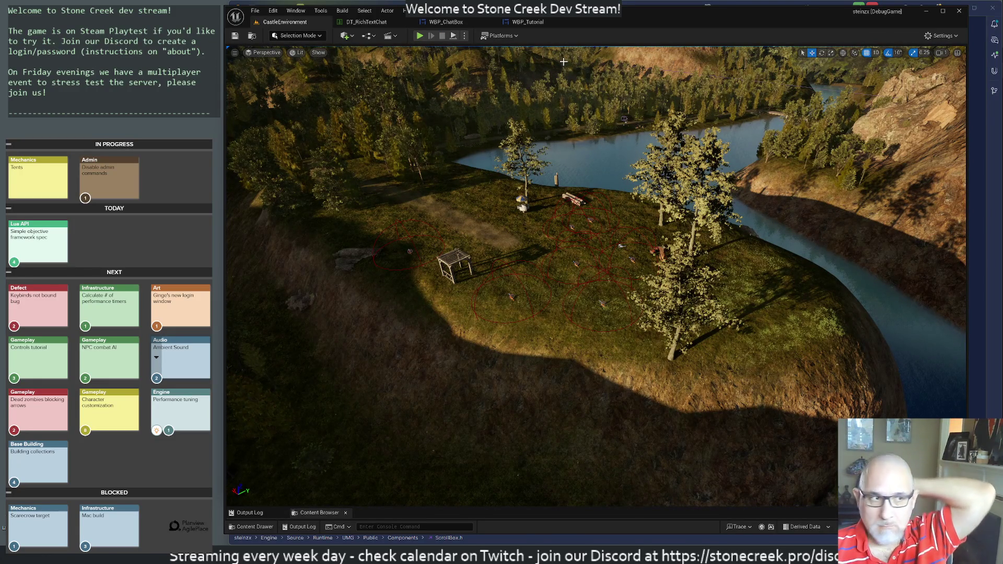
pyautogui.click(523, 20)
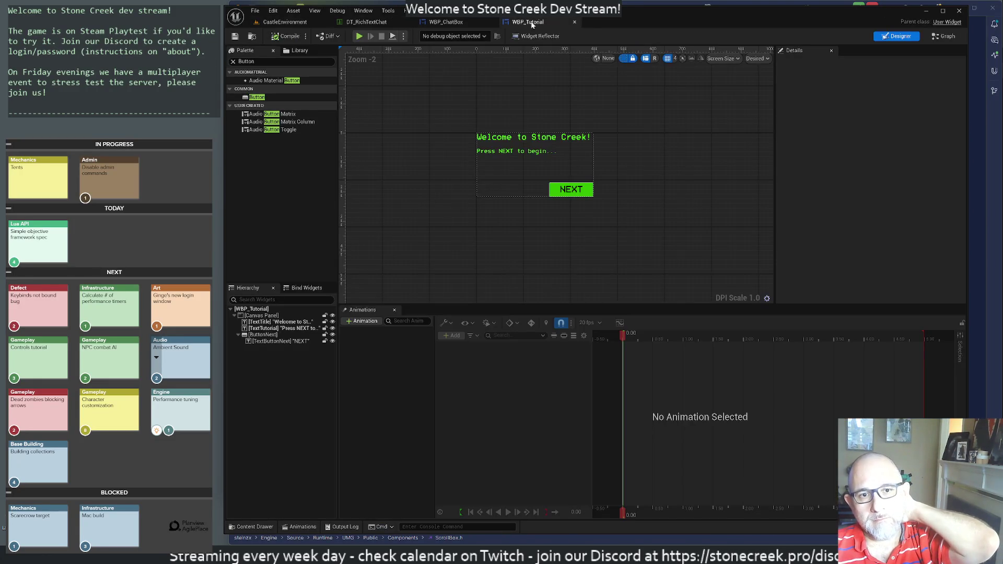
# Copy ButtonNext, paste it onto the Canvas Panel, and rename the copy ButtonClose.
pyautogui.click(560, 194)
pyautogui.rightClick(272, 336)
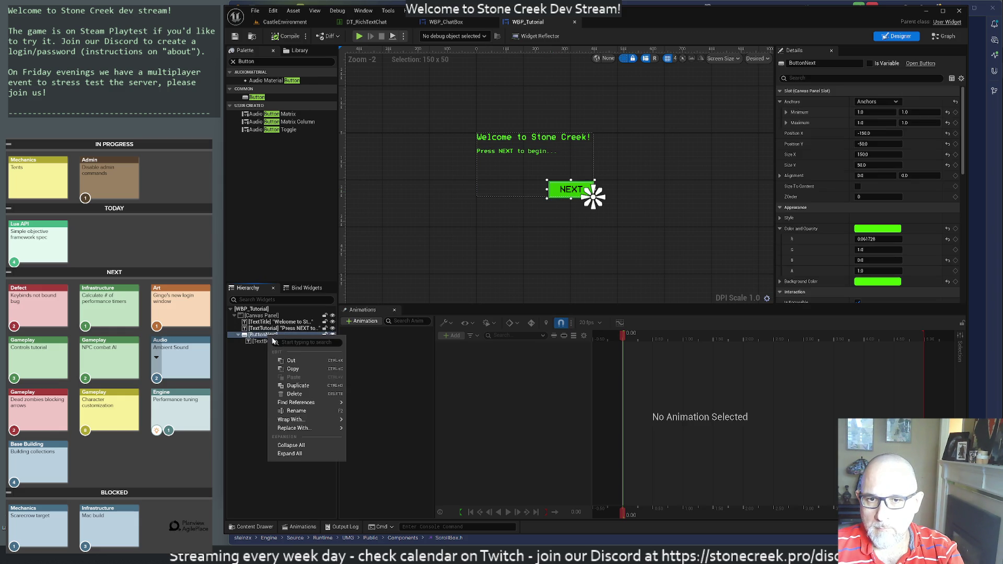
pyautogui.click(293, 369)
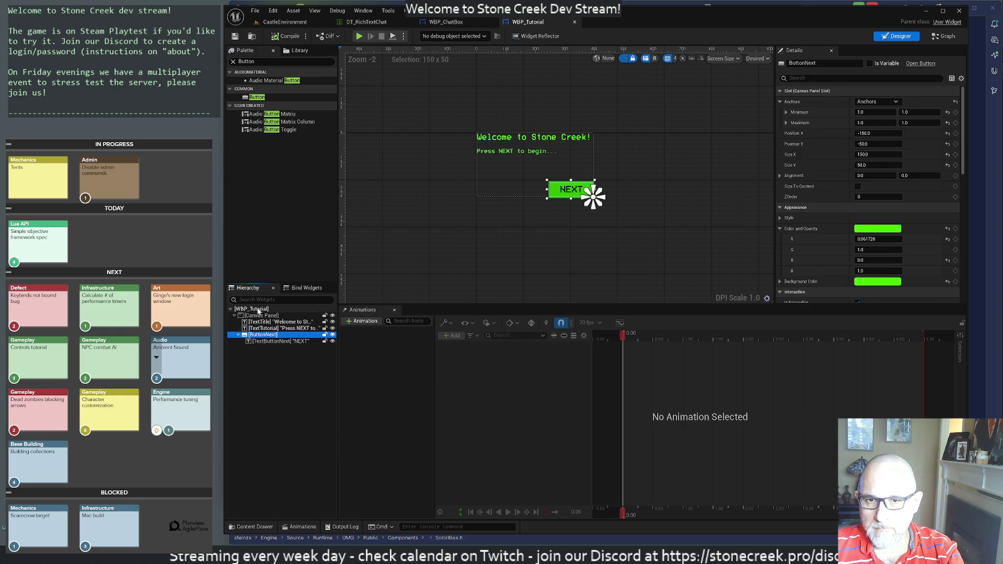
pyautogui.rightClick(257, 319)
pyautogui.click(274, 362)
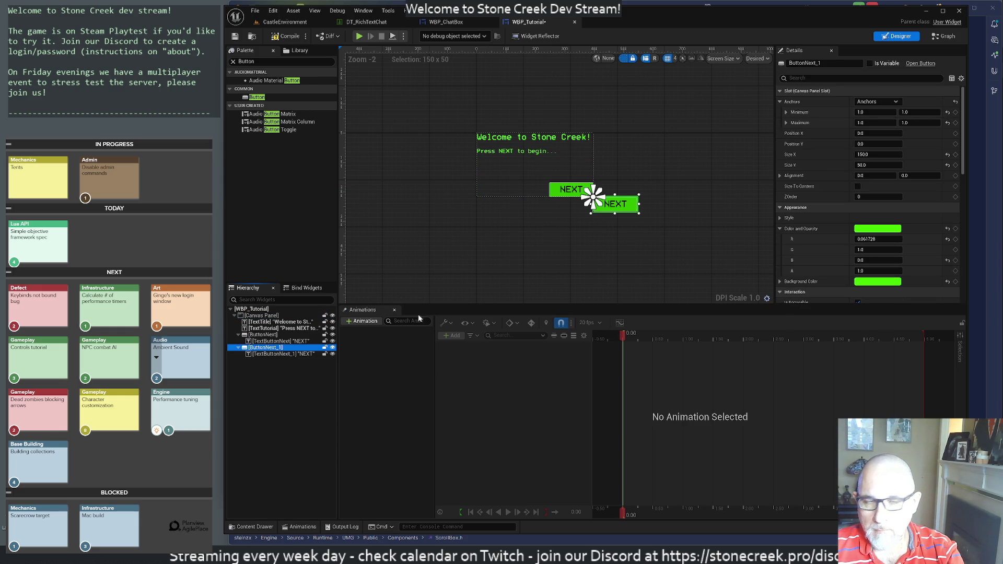
pyautogui.moveTo(805, 63); pyautogui.dragTo(821, 63)
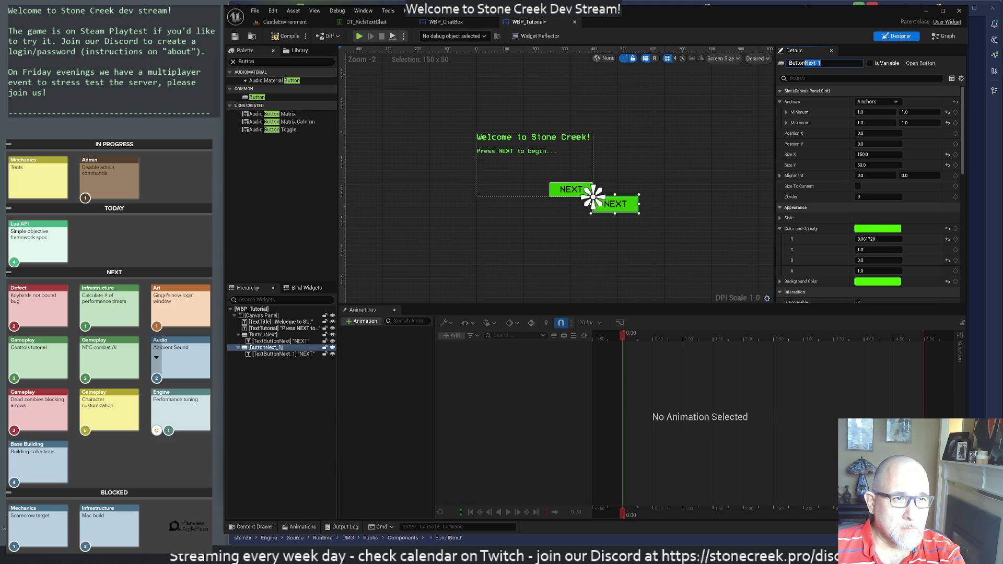
pyautogui.write('Clos')
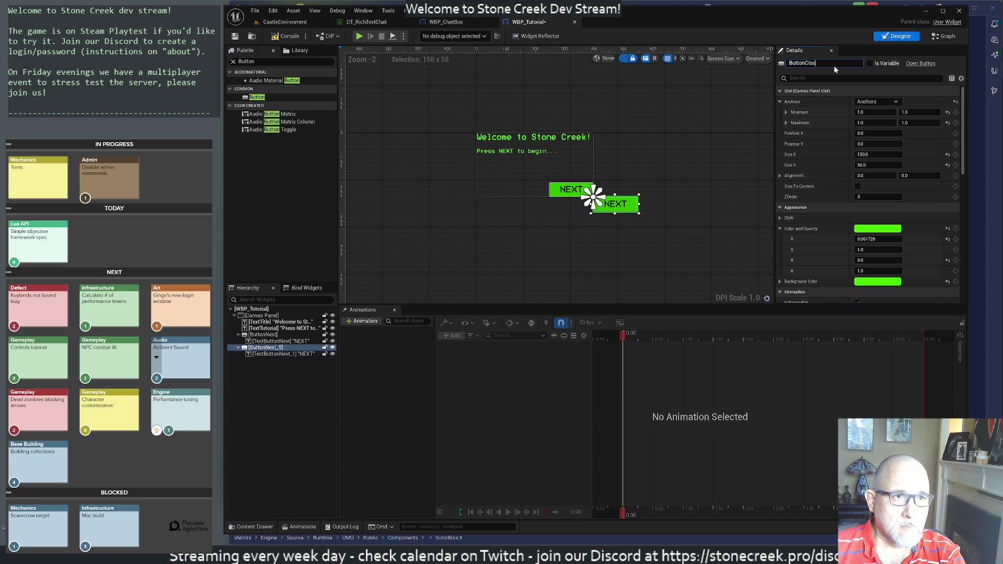
pyautogui.press('Return')
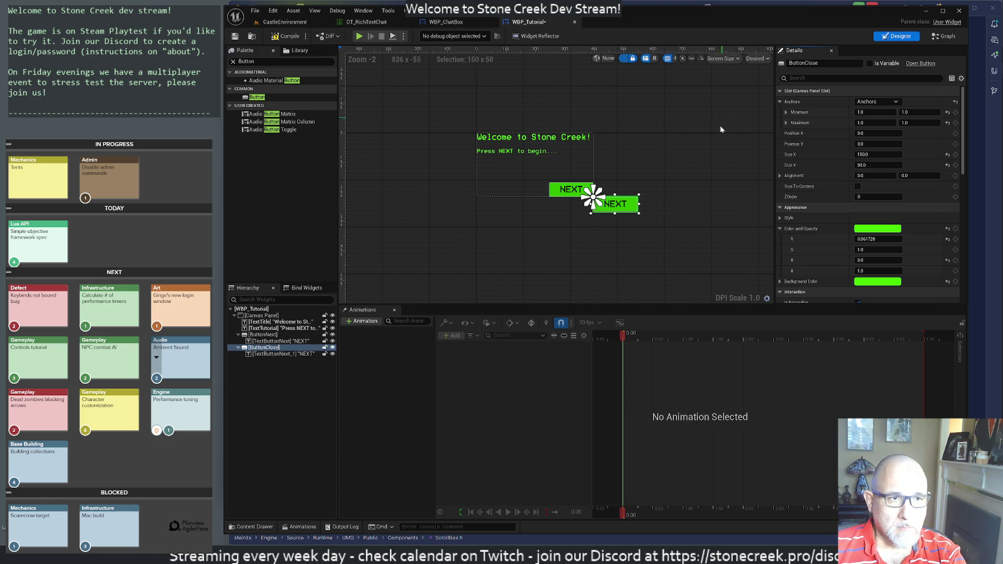
# Anchor ButtonClose bottom-left at Position X 0, Y -50.
pyautogui.click(873, 144)
pyautogui.write('-')
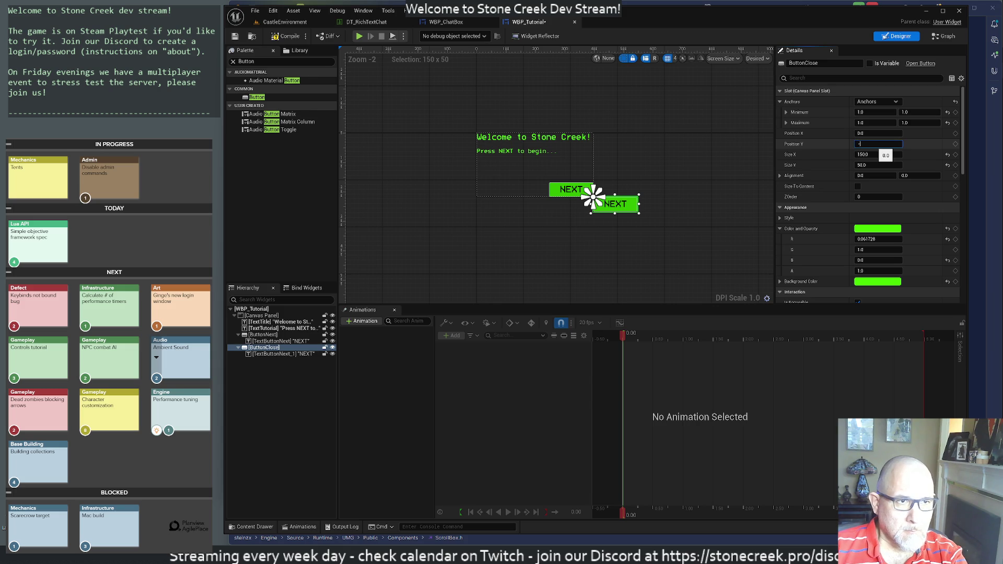
pyautogui.write('50')
pyautogui.press('Return')
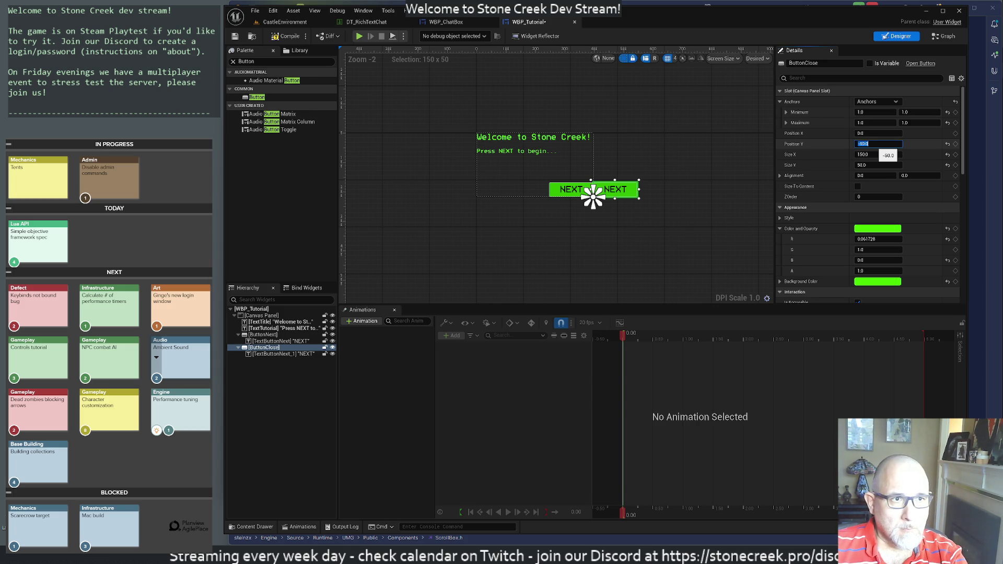
pyautogui.click(867, 102)
pyautogui.click(882, 177)
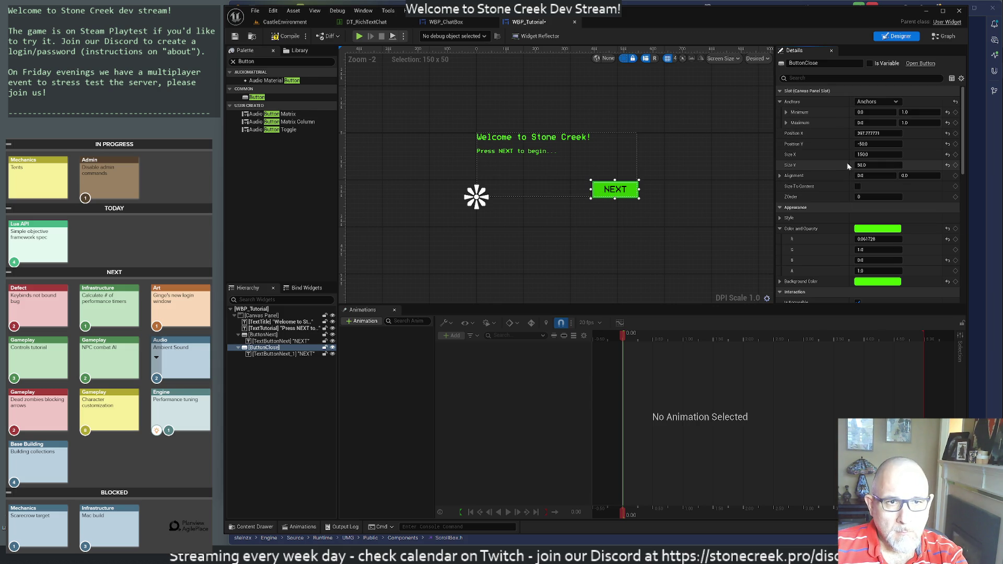
pyautogui.click(876, 136)
pyautogui.write('0')
pyautogui.press('Return')
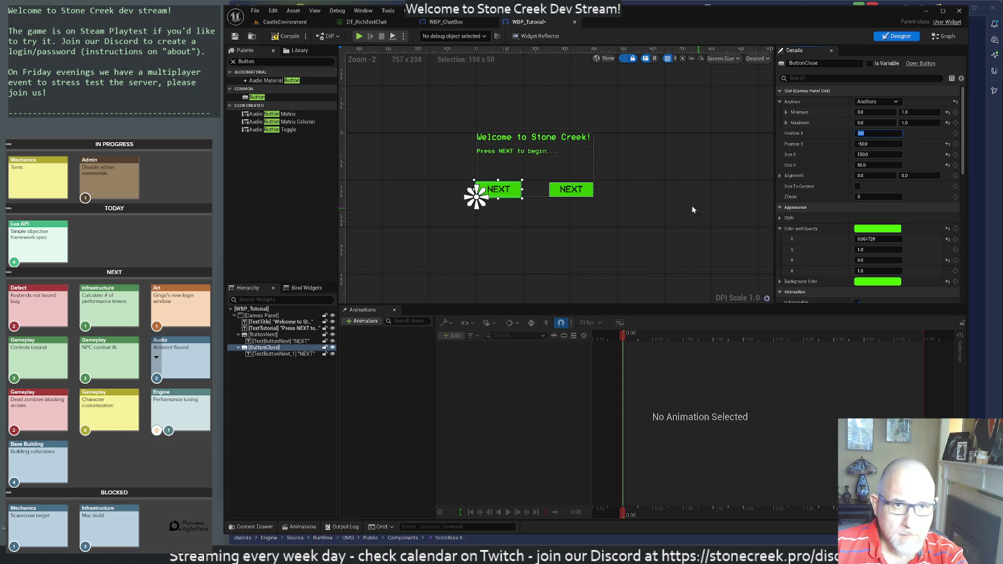
# Darken ButtonClose's Background Color to a dark green in the Color Picker.
pyautogui.click(796, 232)
pyautogui.scroll(-1, 797, 233)
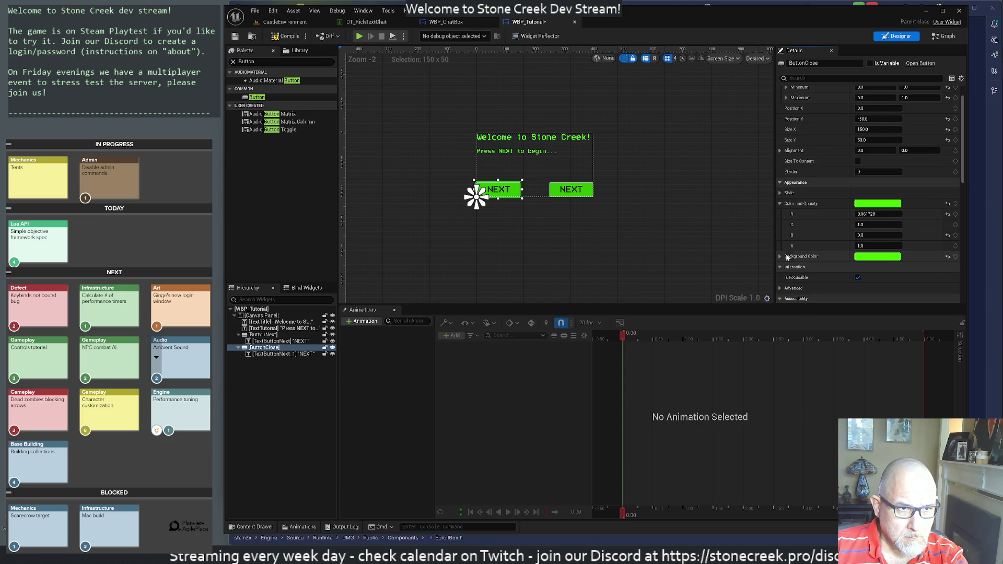
pyautogui.click(865, 256)
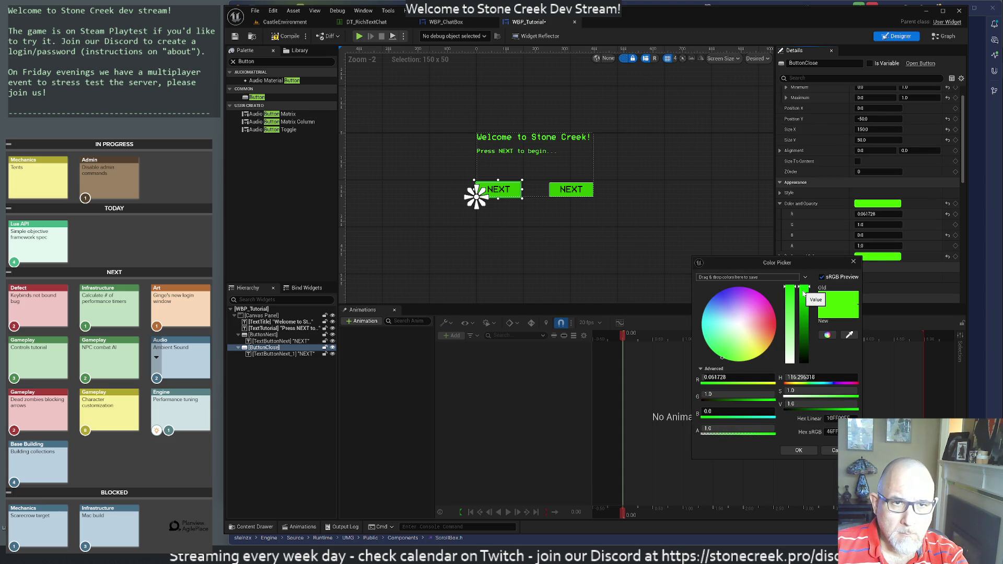
pyautogui.moveTo(803, 294); pyautogui.dragTo(809, 354)
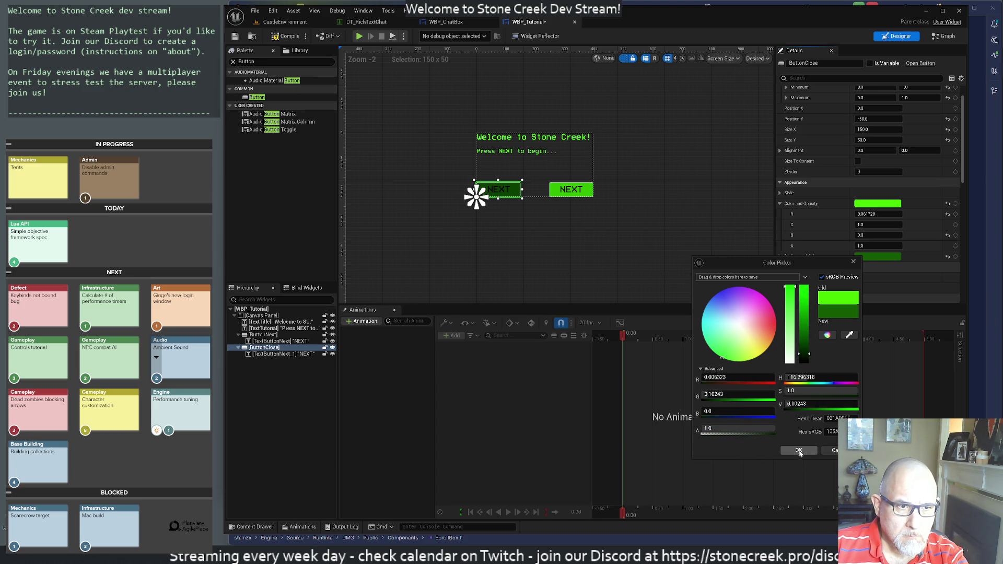
pyautogui.click(795, 450)
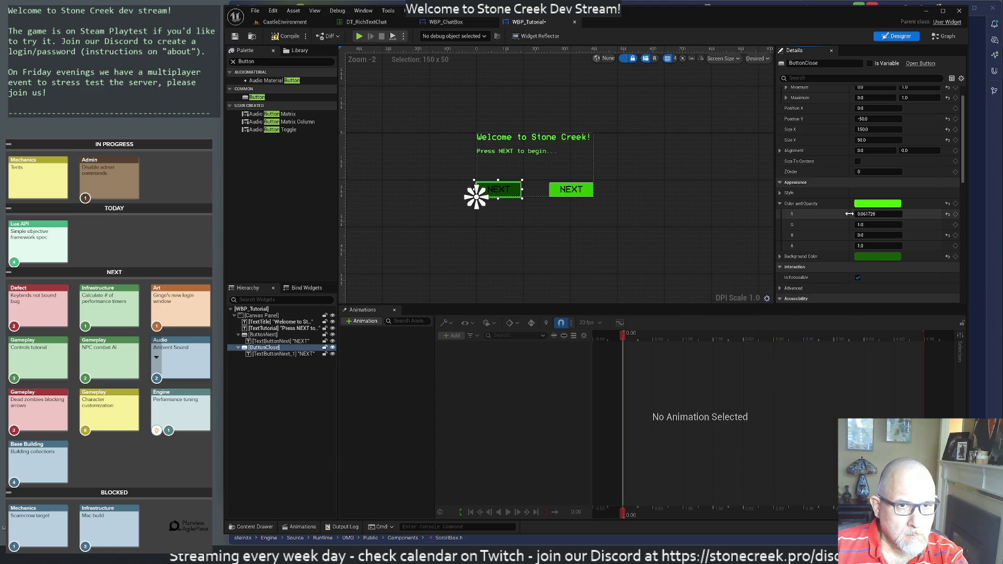
# Expand the button's Style > Normal settings in Details.
pyautogui.scroll(-2, 813, 236)
pyautogui.scroll(-1, 819, 251)
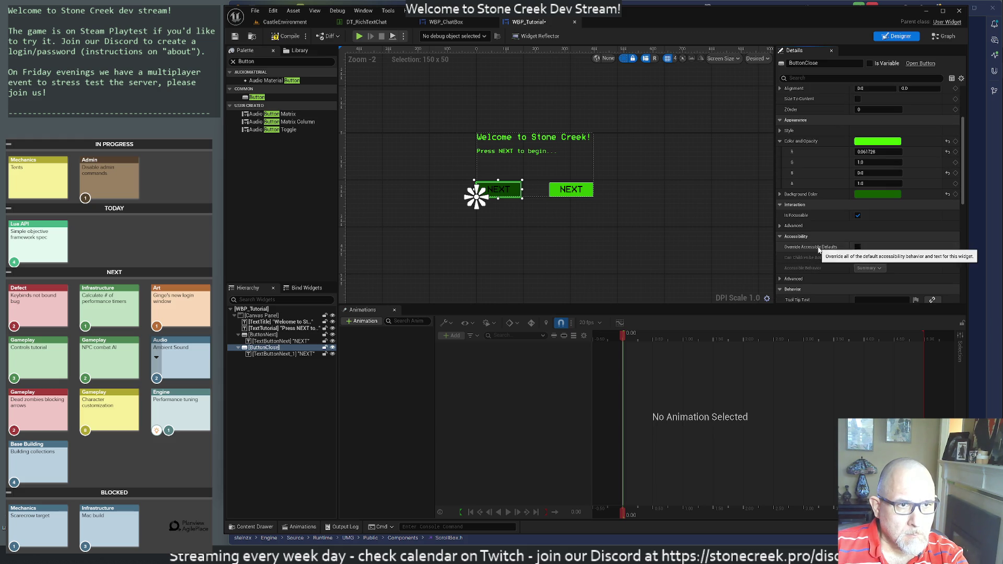
pyautogui.click(779, 131)
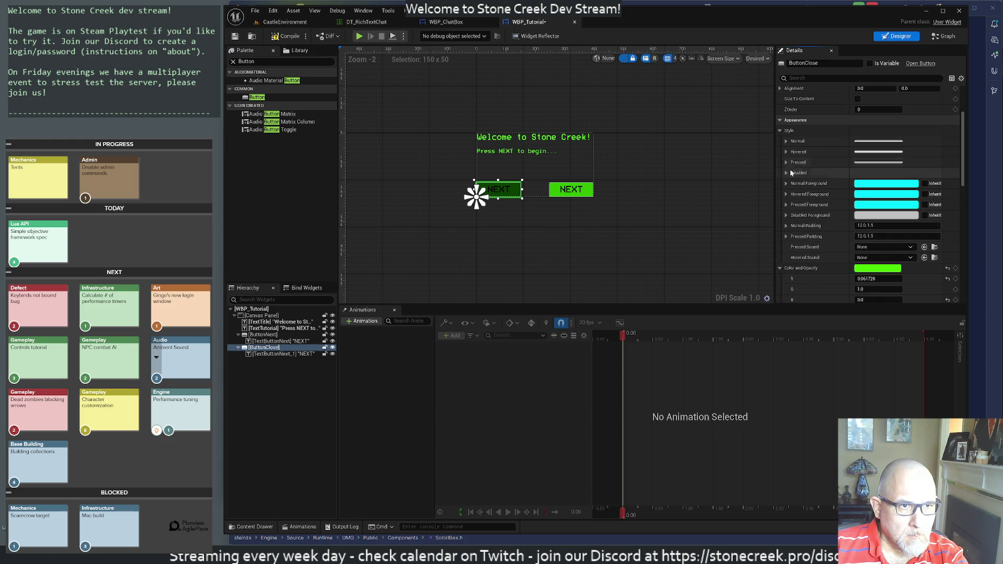
pyautogui.click(786, 141)
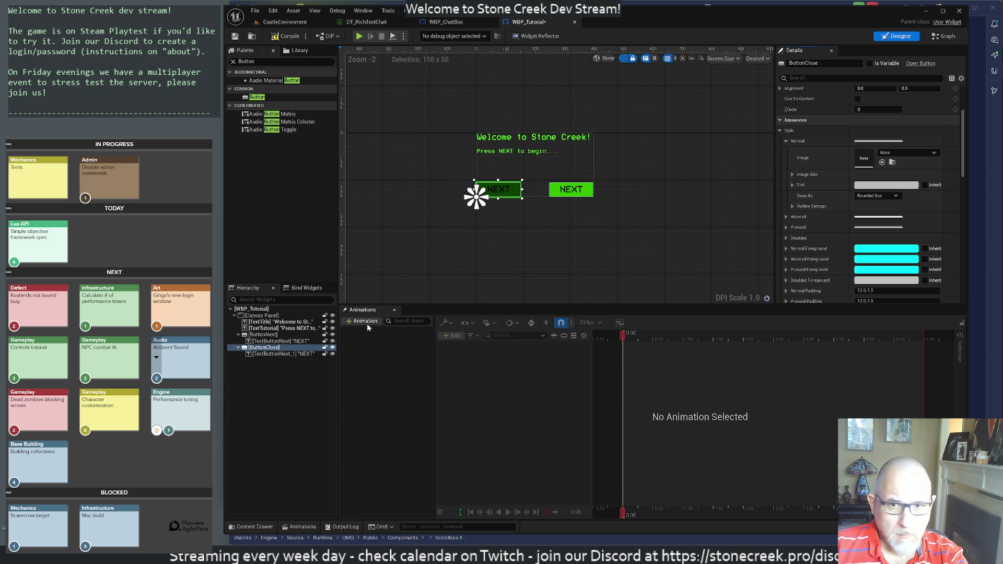
# Rename the button's label to TextButtonClose and set its text to CLOSE.
pyautogui.click(277, 355)
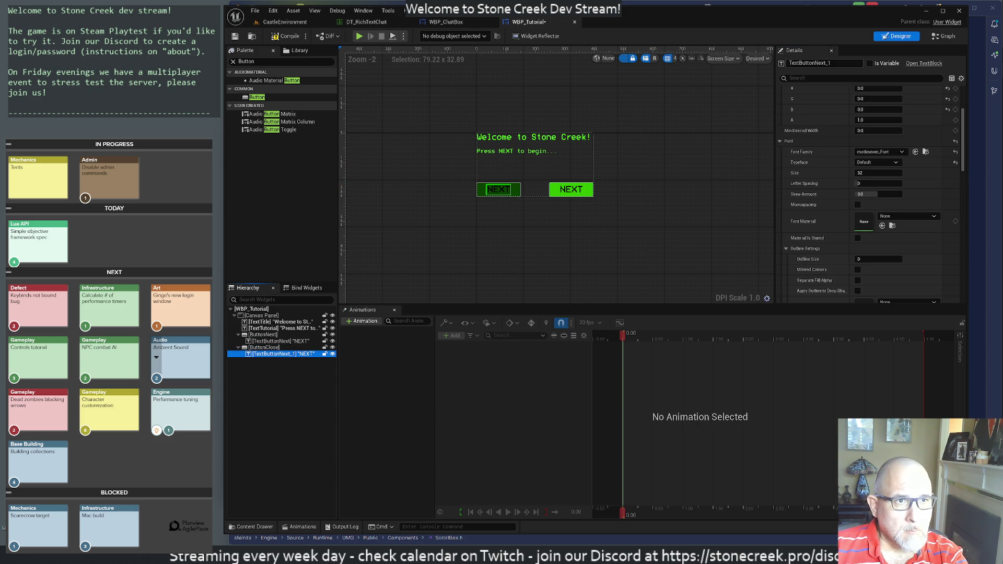
pyautogui.moveTo(832, 63); pyautogui.dragTo(809, 62)
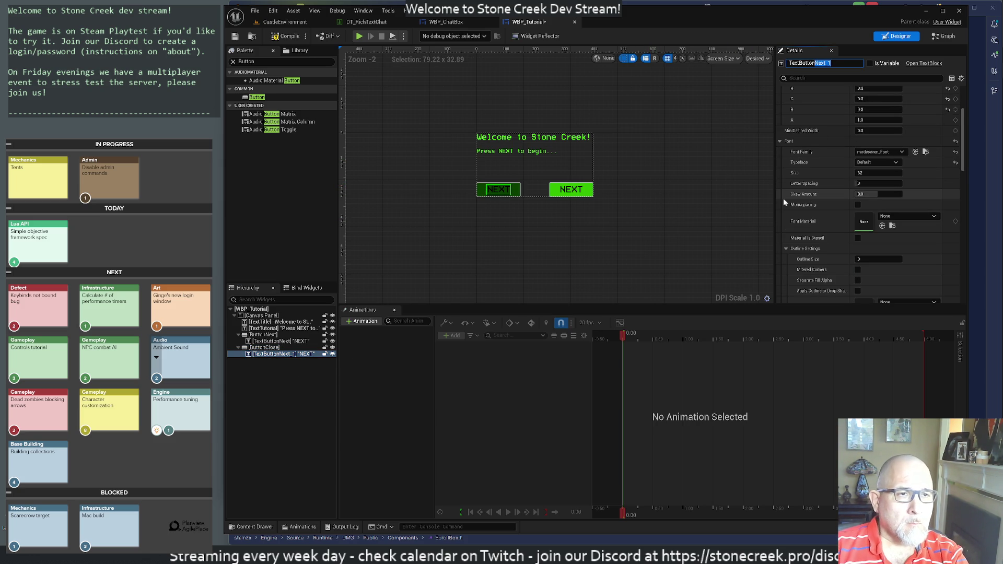
pyautogui.write('Close')
pyautogui.press('Return')
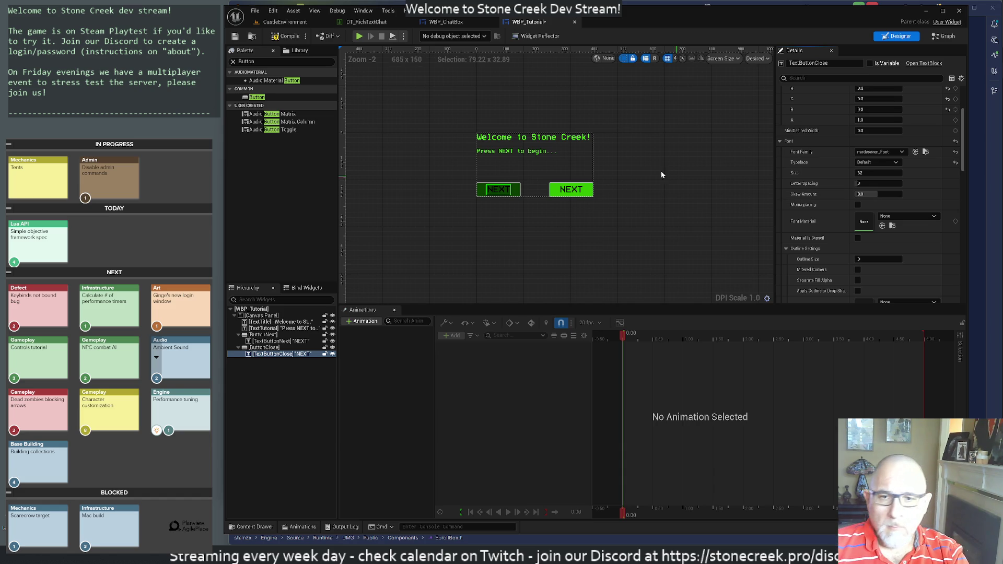
pyautogui.scroll(3, 873, 200)
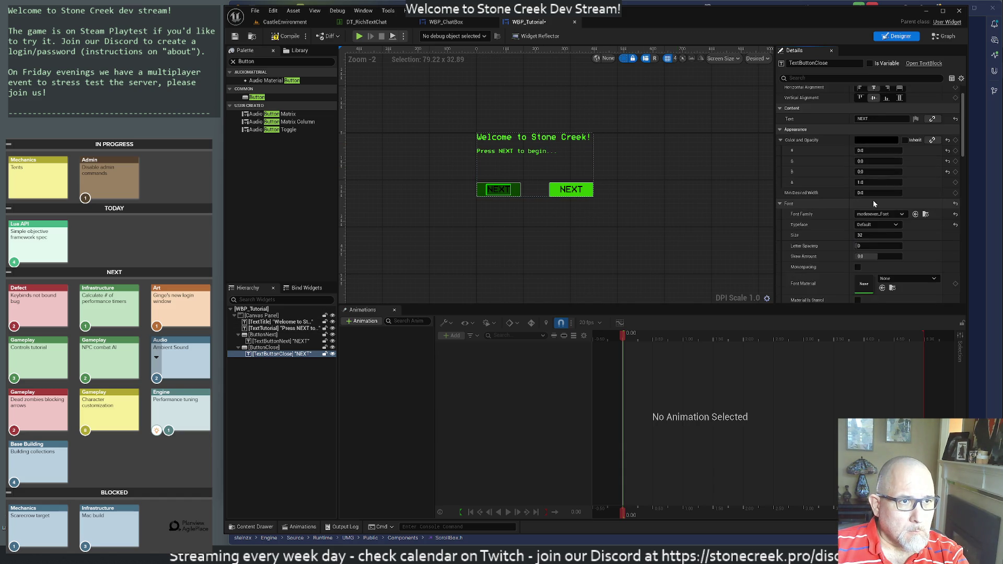
pyautogui.scroll(1, 873, 199)
pyautogui.click(881, 143)
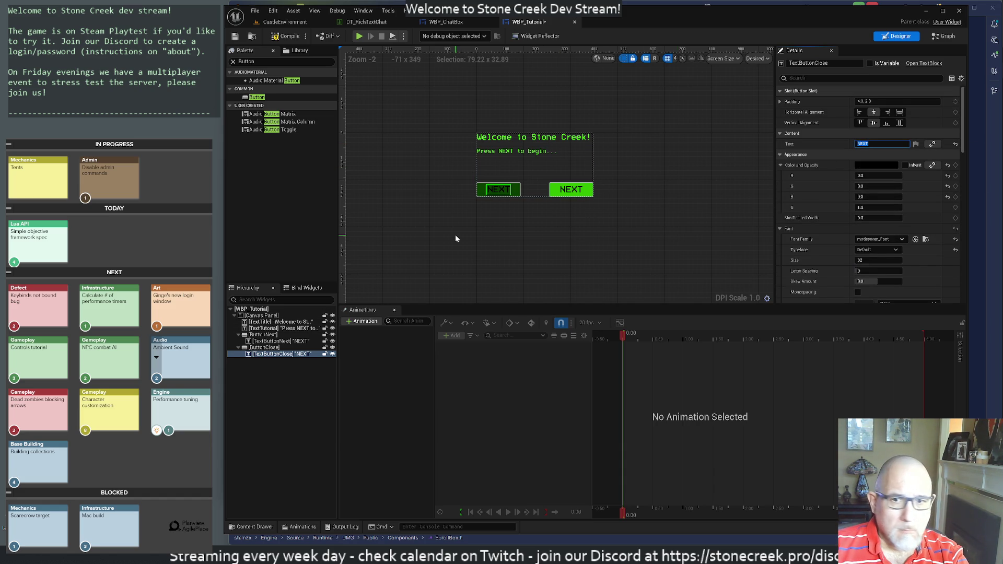
pyautogui.write('CLOSE')
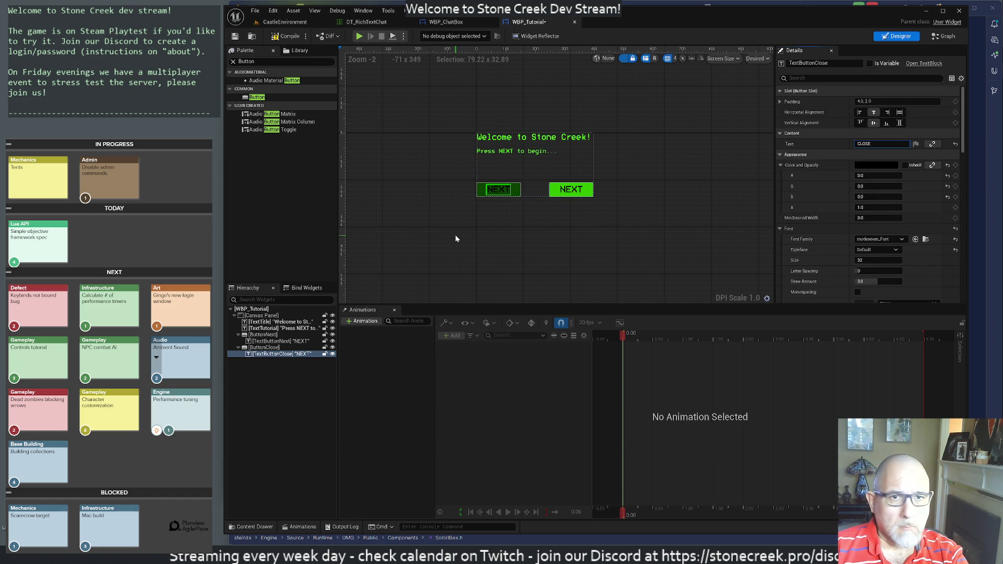
pyautogui.press('Return')
# Deselect everything, save WBP_Tutorial, and close the WBP_ChatBox editor.
pyautogui.click(484, 256)
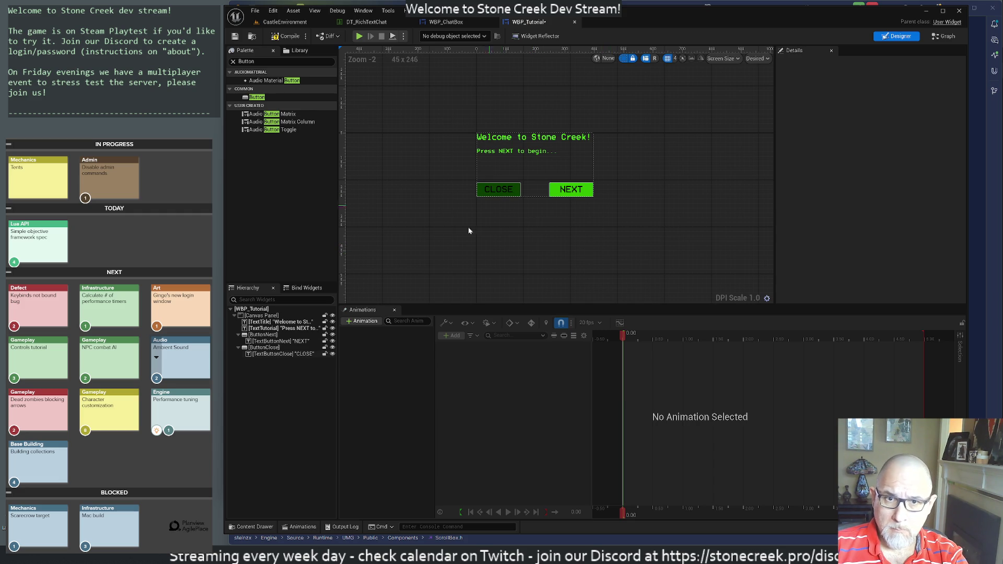
pyautogui.click(235, 38)
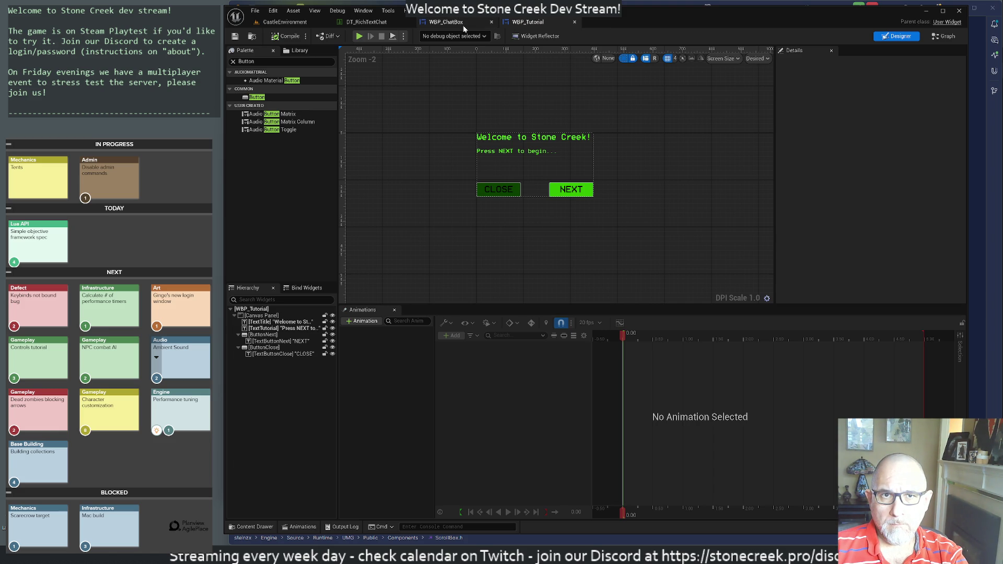
pyautogui.click(491, 22)
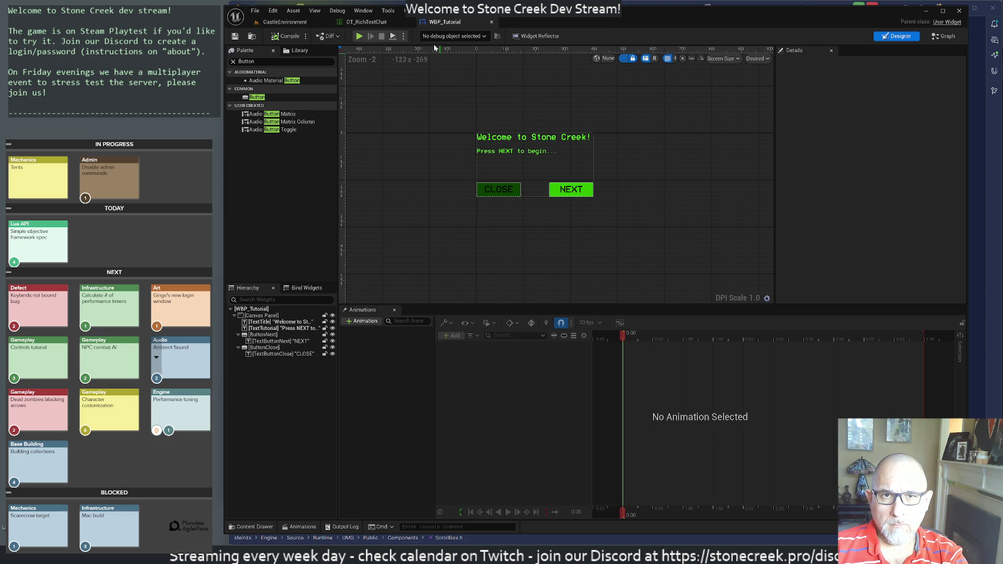
# Close the DT_RichTextChat data table and shift the WBP_Tutorial design view slightly.
pyautogui.click(408, 22)
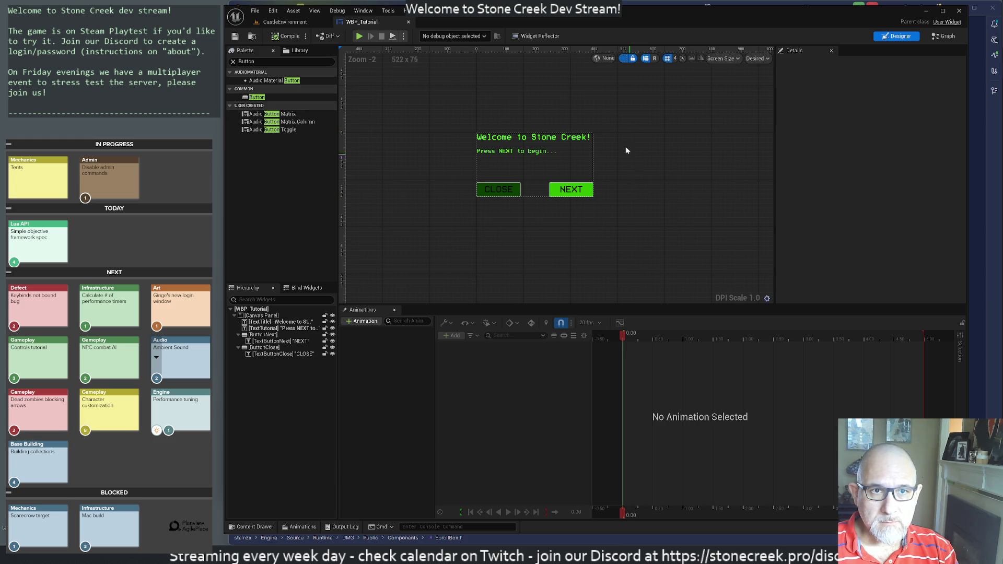
pyautogui.moveTo(550, 112)
pyautogui.mouseDown()
pyautogui.moveTo(599, 118)
pyautogui.moveTo(562, 117)
pyautogui.mouseUp()
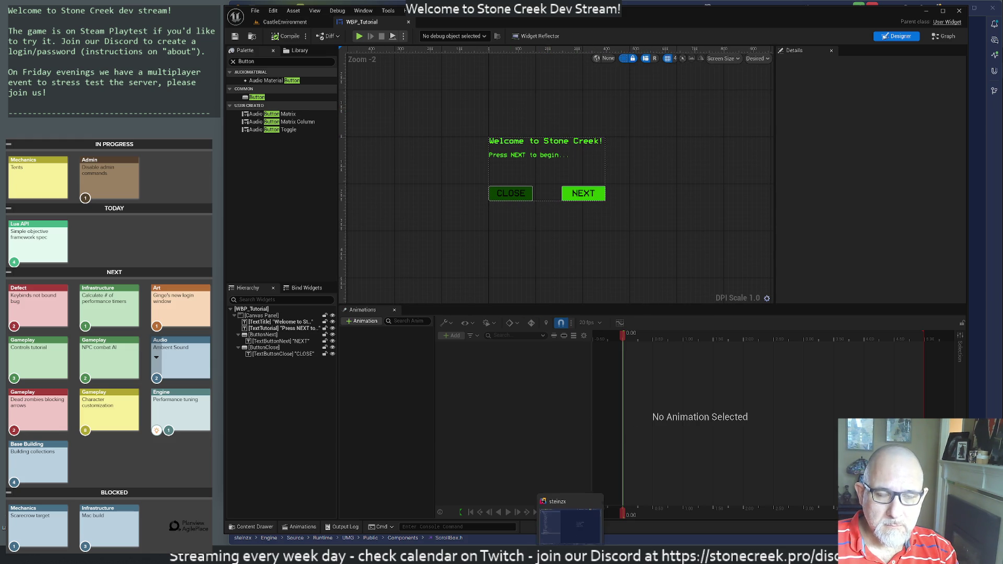
# Bring Rider up beside the widget editor with the Solution panel showing.
pyautogui.click(570, 517)
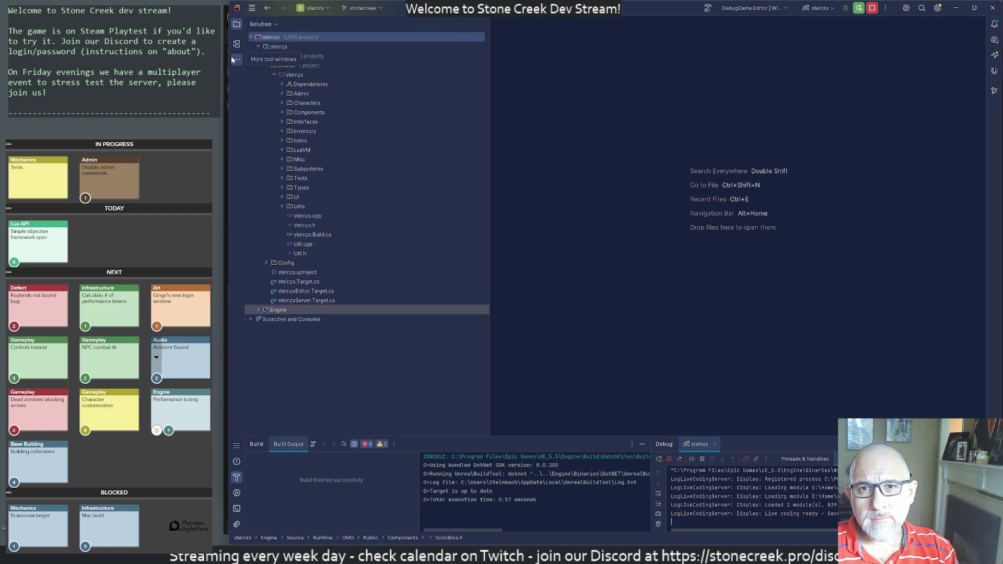
pyautogui.doubleClick(310, 2)
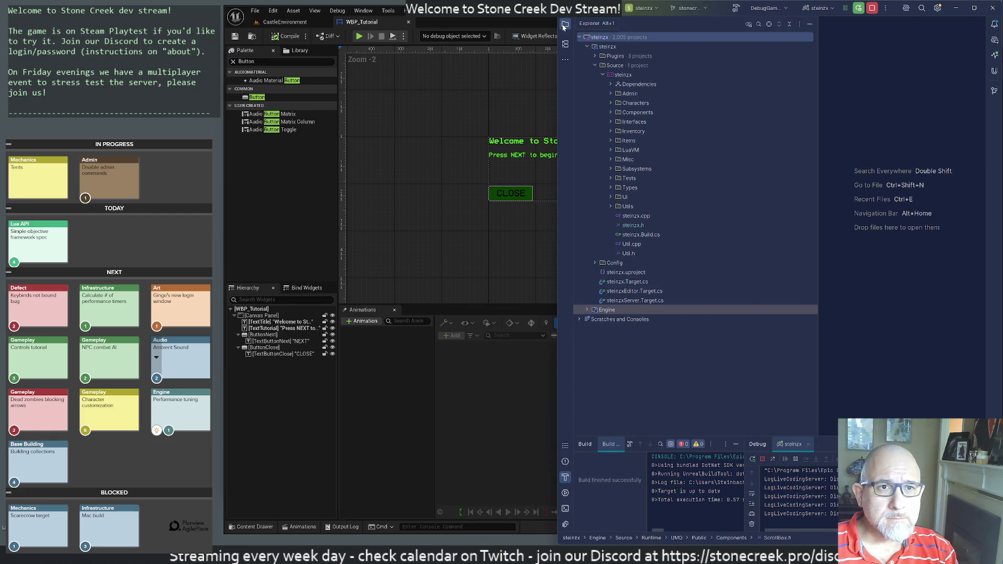
pyautogui.hotkey('alt', '1')
pyautogui.click(565, 24)
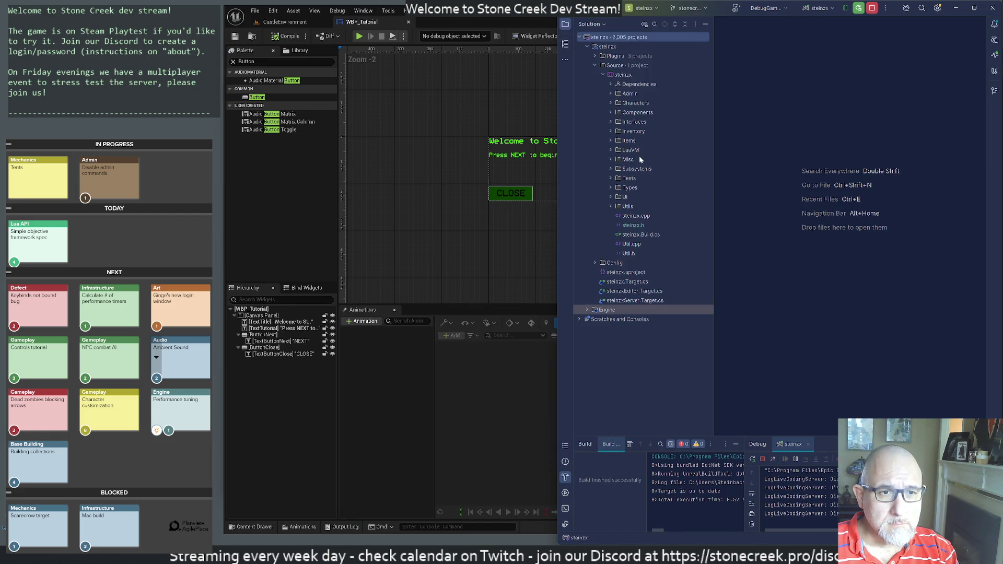
# Browse the UI source folders, expanding HUD and Terminal to find the ChatBox files.
pyautogui.click(611, 197)
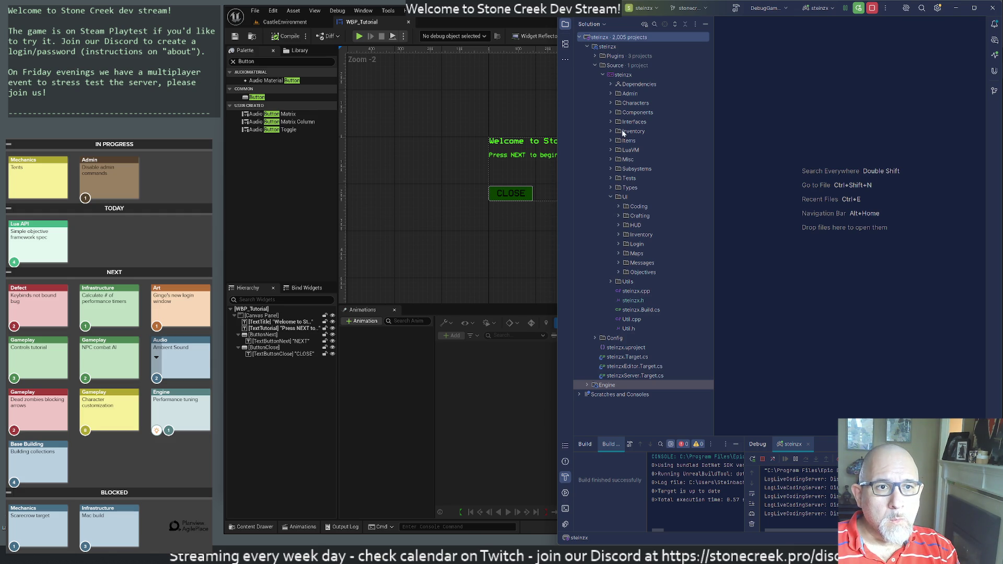
pyautogui.click(610, 122)
pyautogui.click(610, 122)
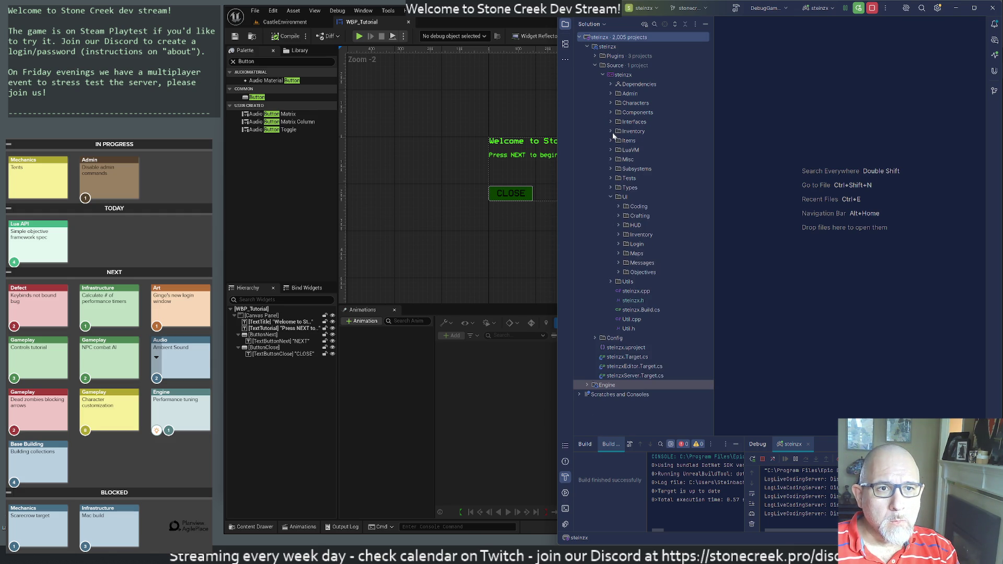
pyautogui.doubleClick(638, 226)
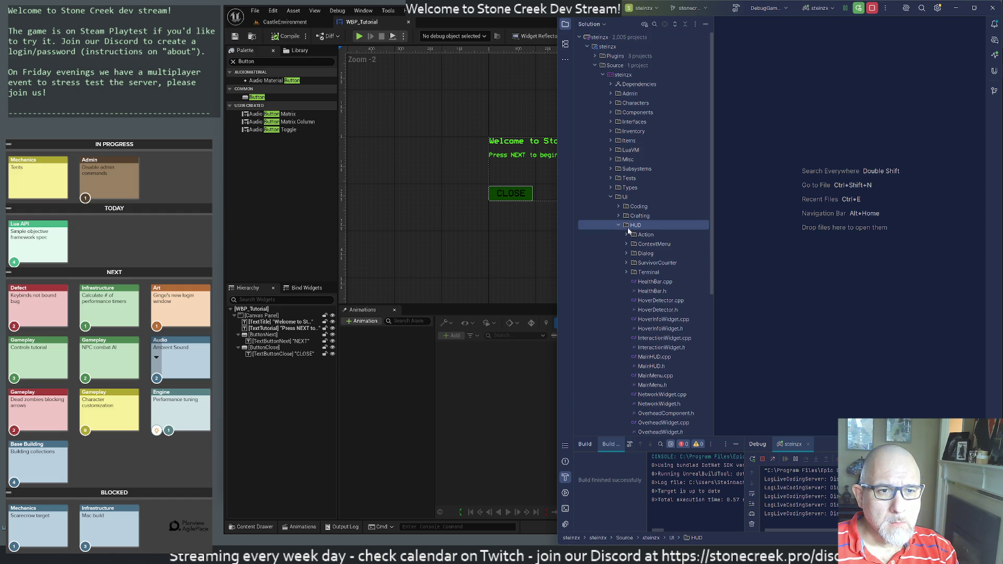
pyautogui.click(626, 272)
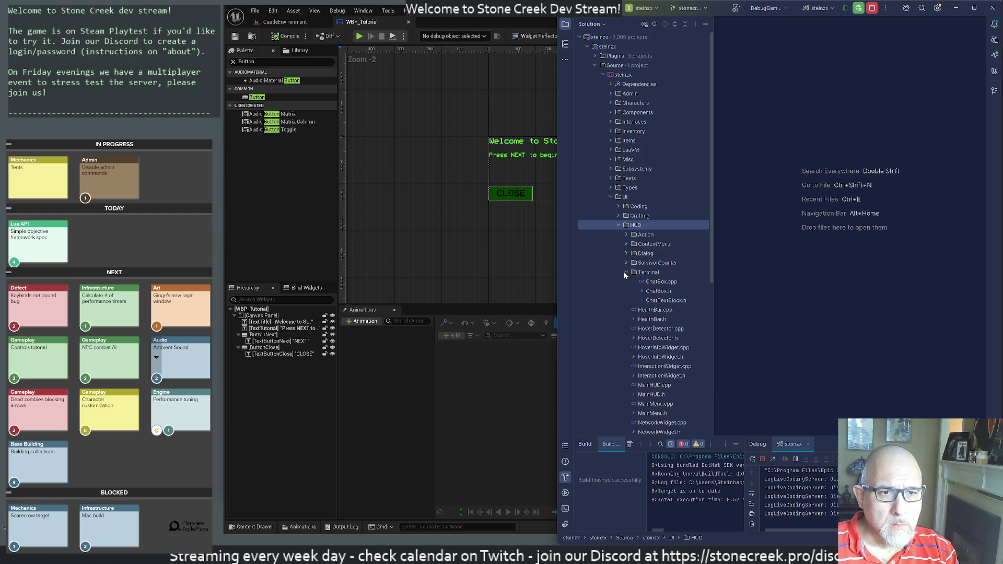
pyautogui.click(626, 272)
pyautogui.scroll(-3, 652, 261)
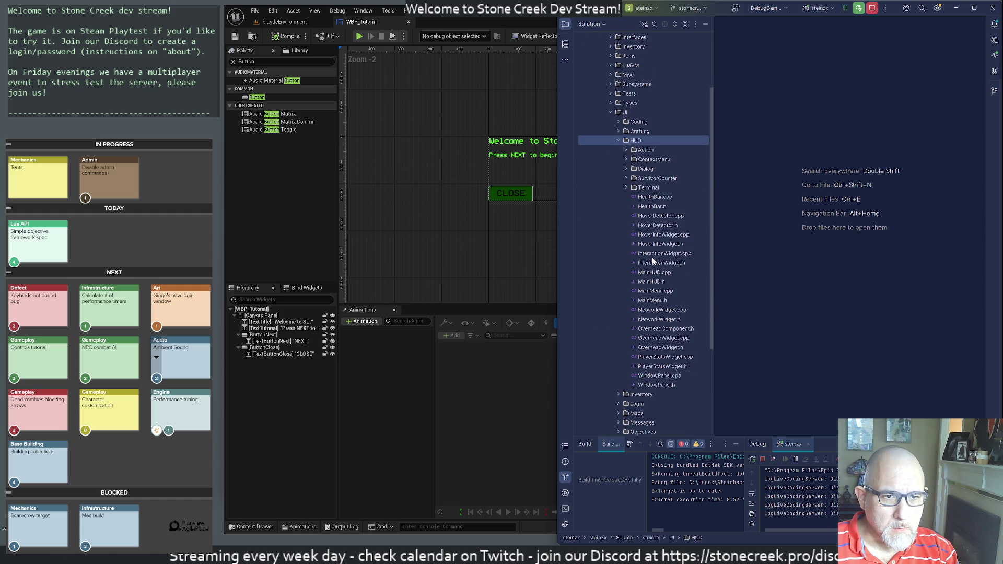
pyautogui.scroll(3, 652, 258)
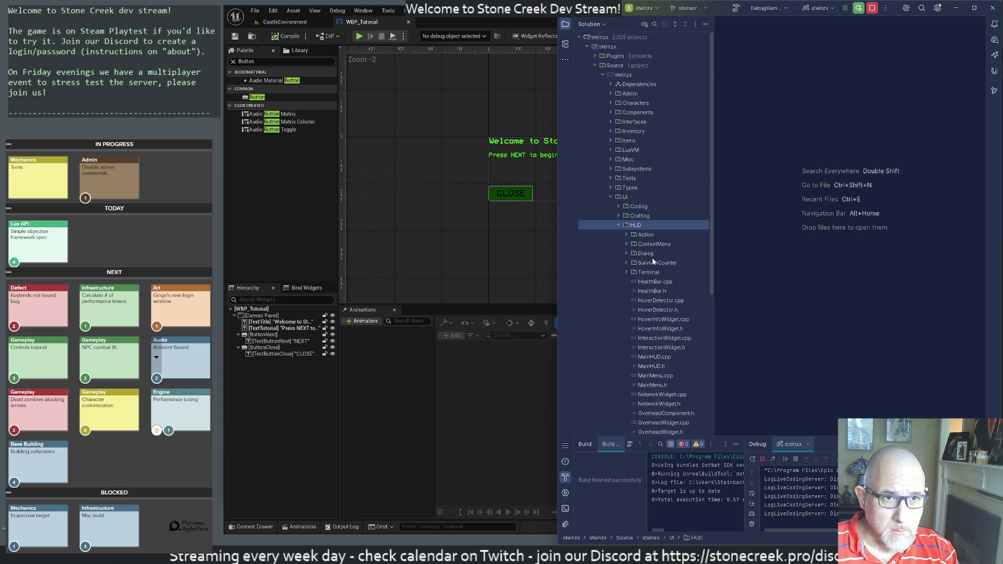
pyautogui.click(618, 225)
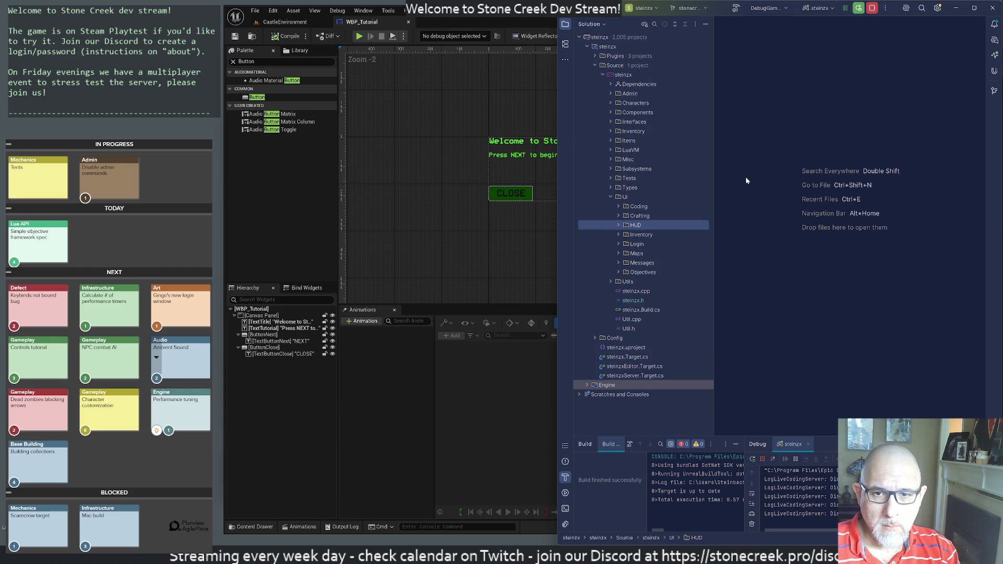
# Search the project for 'chat', open ChatBox.h, reveal it in the tree, then close it.
pyautogui.press('shift')
pyautogui.press('shift')
pyautogui.write('stein')
pyautogui.press('BackSpace')
pyautogui.press('BackSpace')
pyautogui.press('BackSpace')
pyautogui.write('chat')
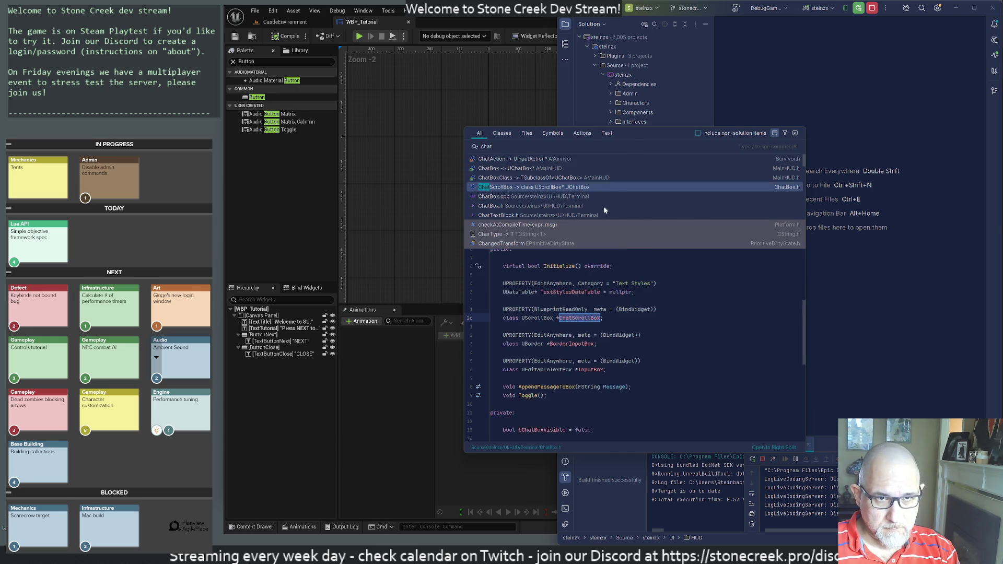
pyautogui.click(583, 188)
pyautogui.click(664, 24)
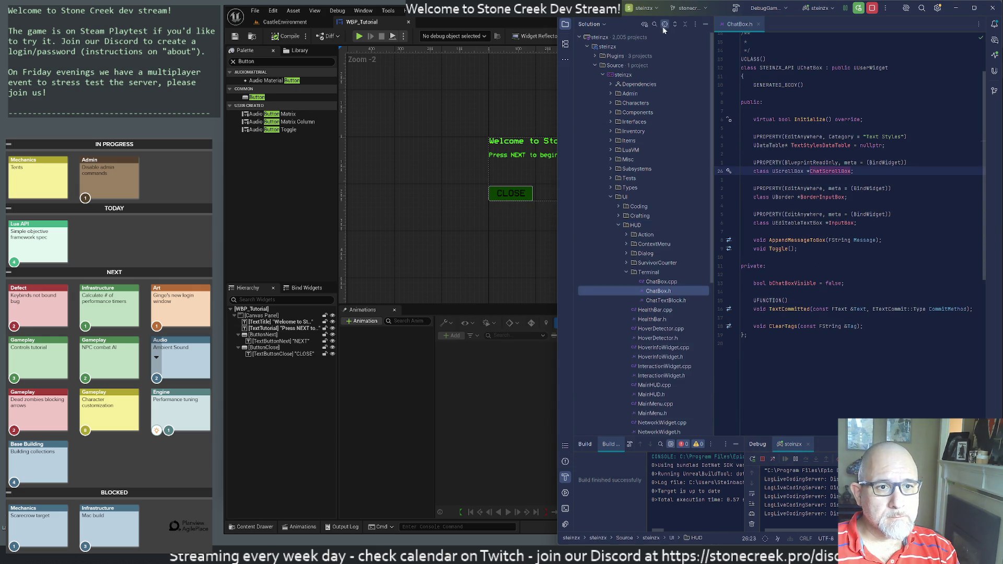
pyautogui.click(758, 24)
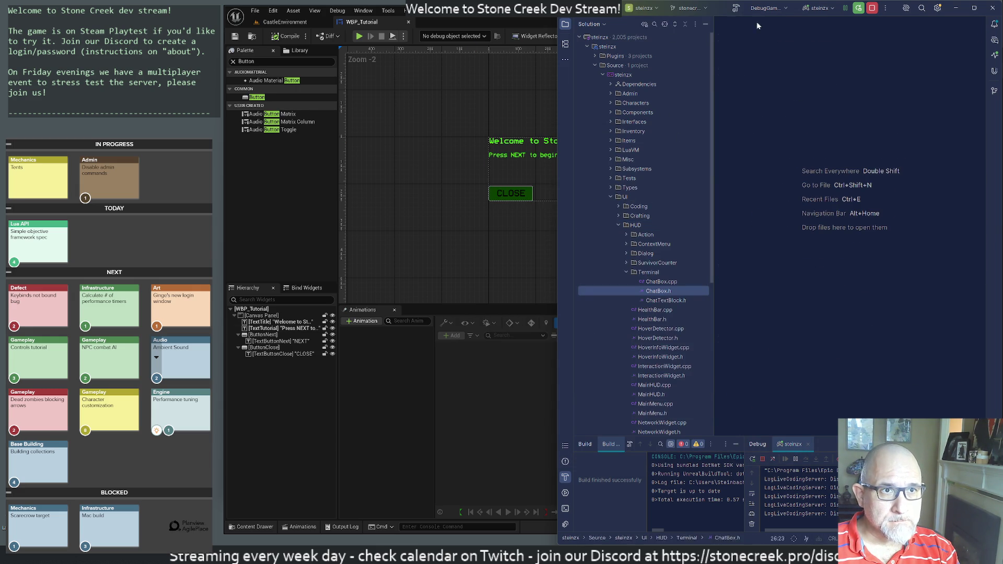
# Add a new file TutorialBox.h to the Terminal folder and accept the Perforce add.
pyautogui.rightClick(646, 272)
pyautogui.moveTo(667, 281)
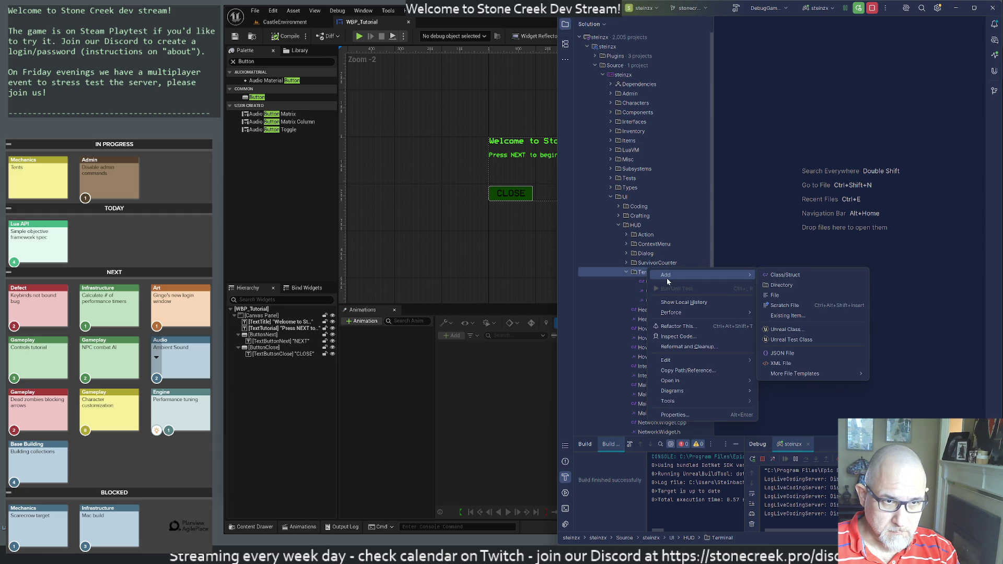
pyautogui.click(784, 295)
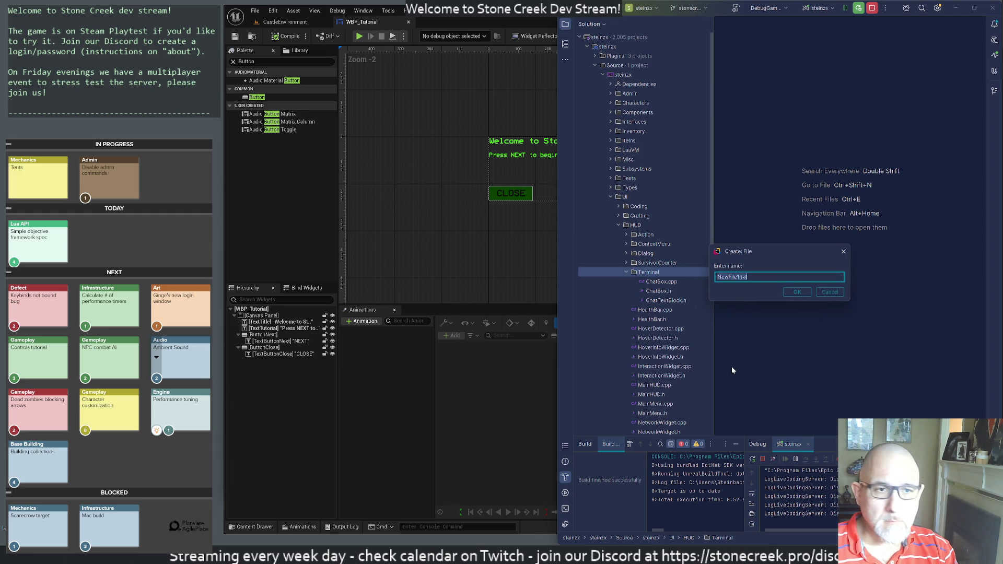
pyautogui.write('Tut')
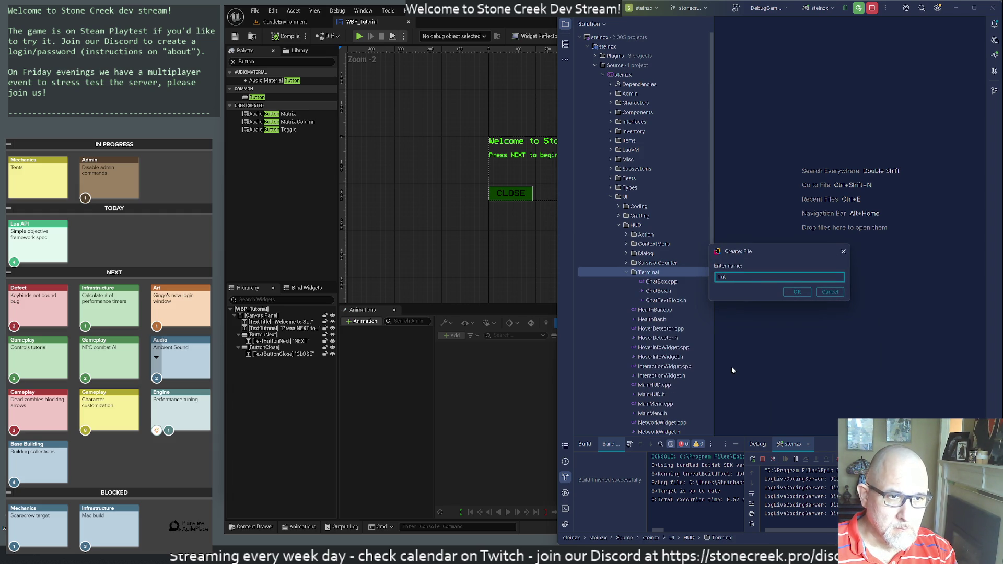
pyautogui.write('orialBox')
pyautogui.write('.h')
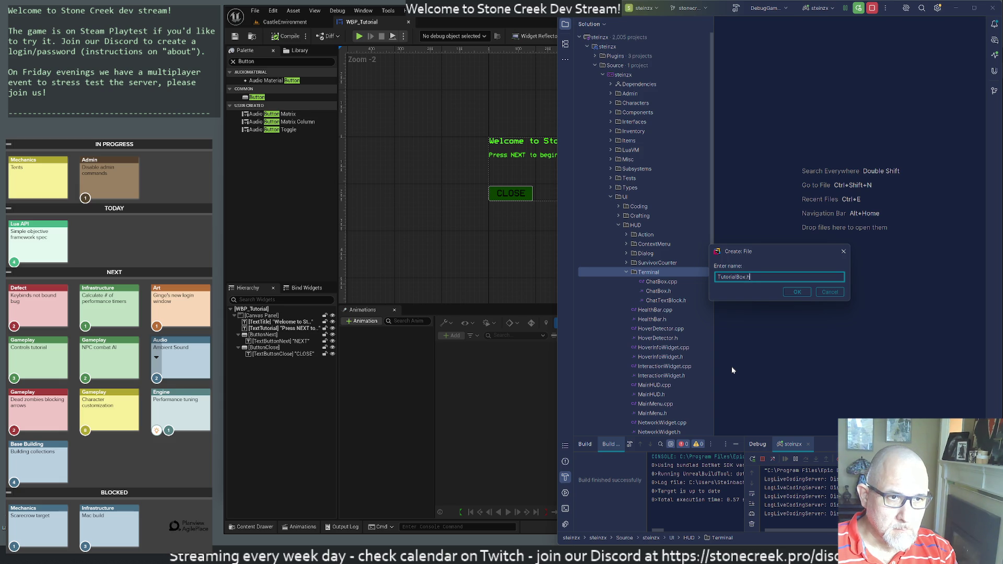
pyautogui.press('Return')
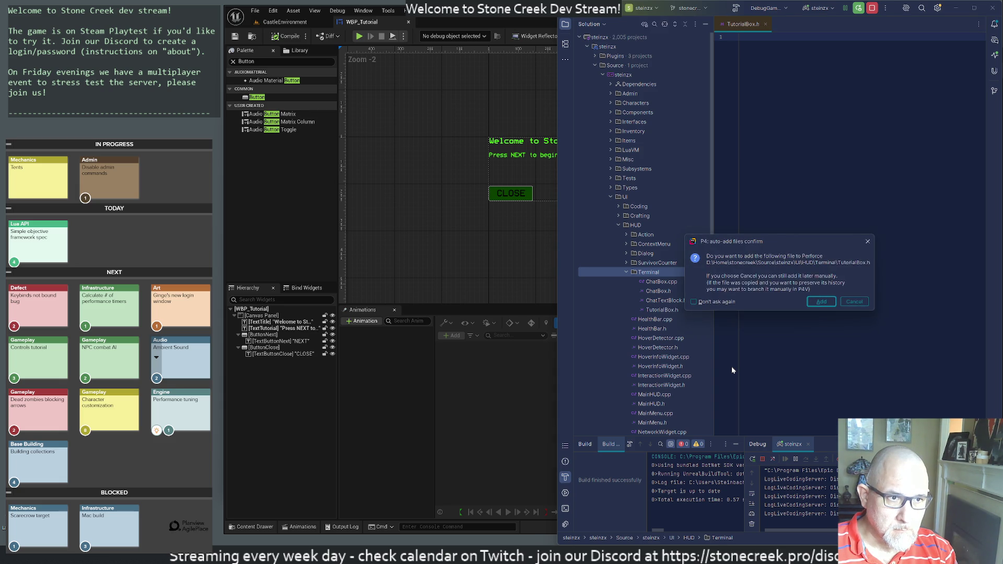
pyautogui.press('Return')
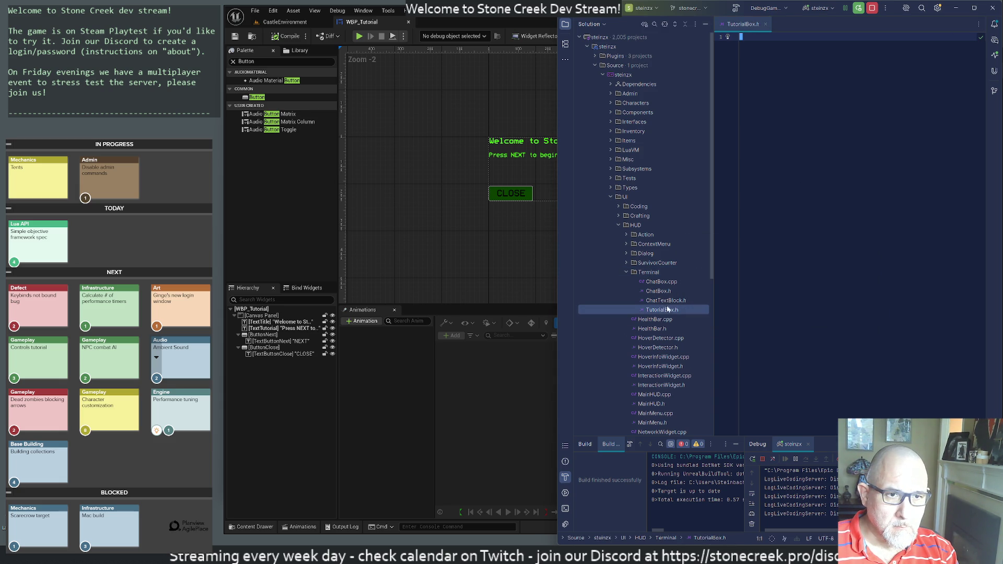
# Add a new file TutorialBox.cpp to the Terminal folder.
pyautogui.rightClick(654, 273)
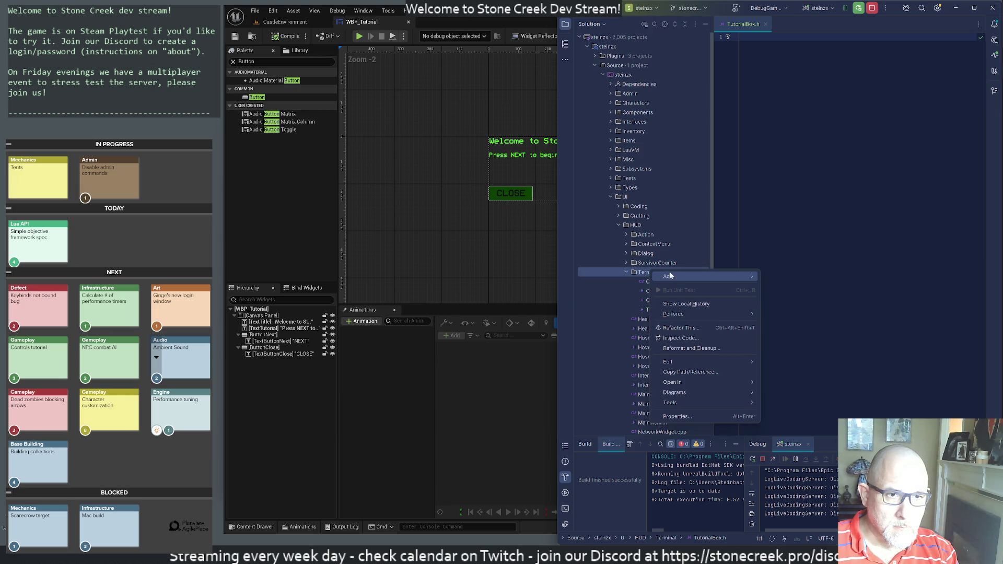
pyautogui.moveTo(669, 276)
pyautogui.click(787, 301)
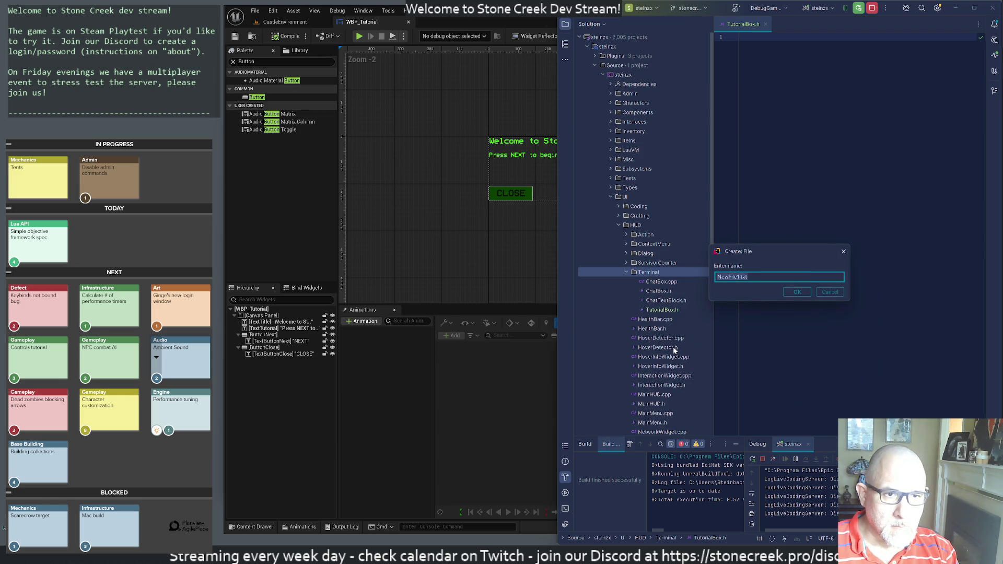
pyautogui.write('TutorialB')
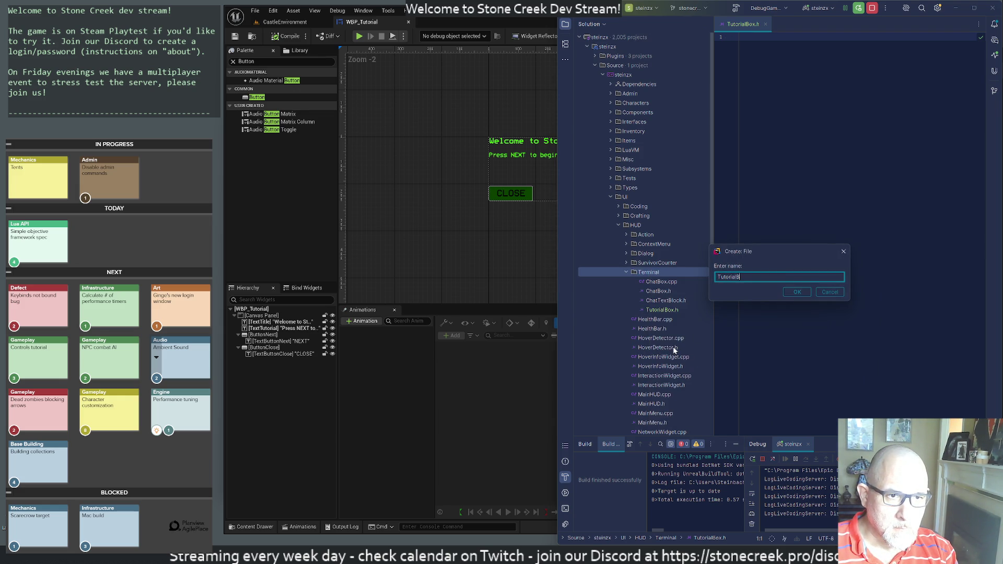
pyautogui.write('ox.c')
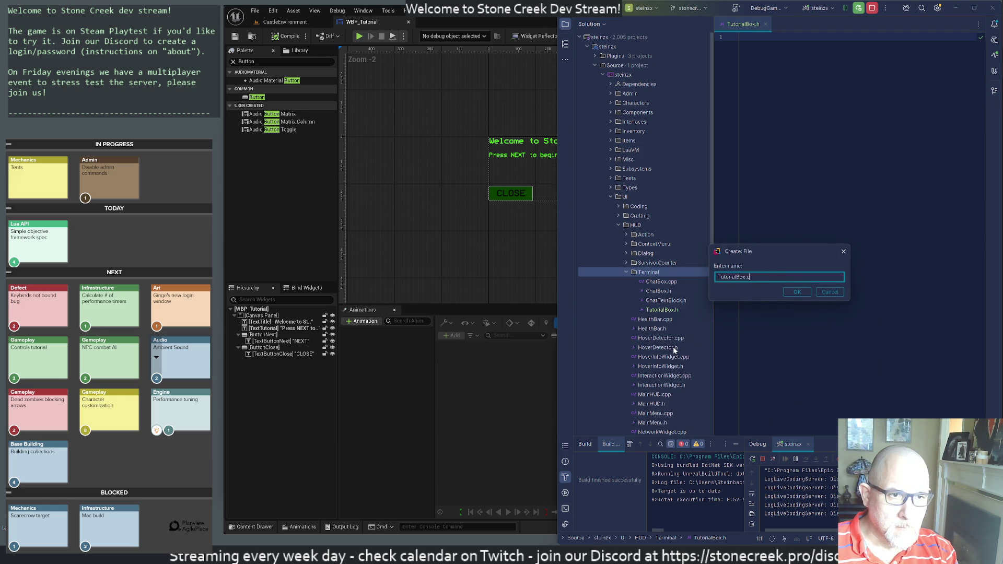
pyautogui.write('pppp')
pyautogui.press('Return')
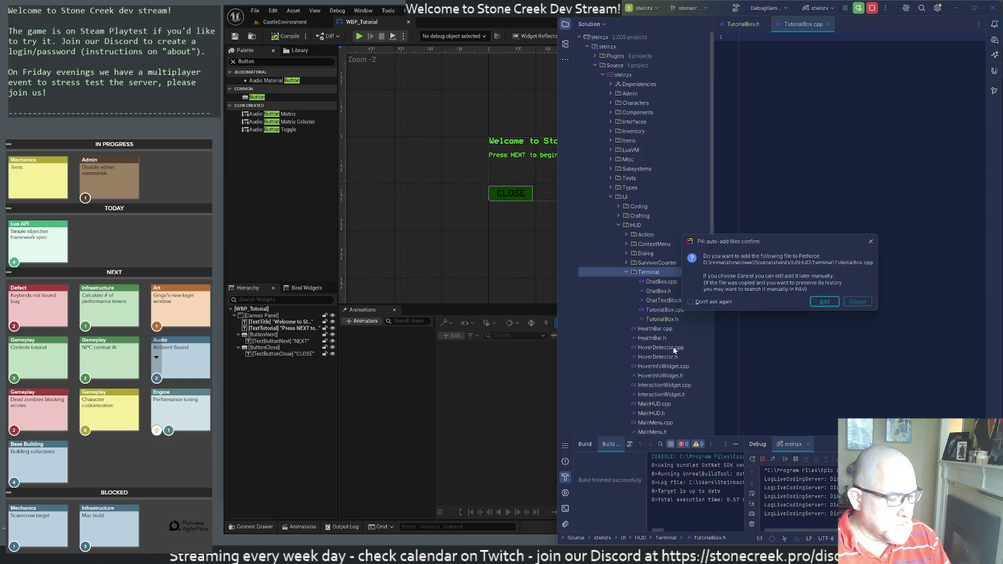